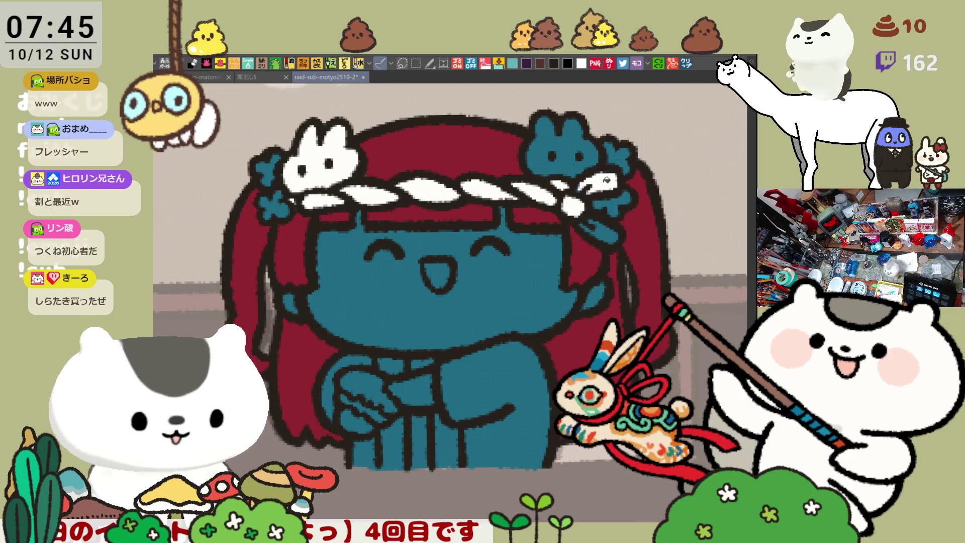
# Draw a white stroke off the headband knot, save, and fill the left side flower purple
pyautogui.moveTo(578, 210); pyautogui.dragTo(614, 239)
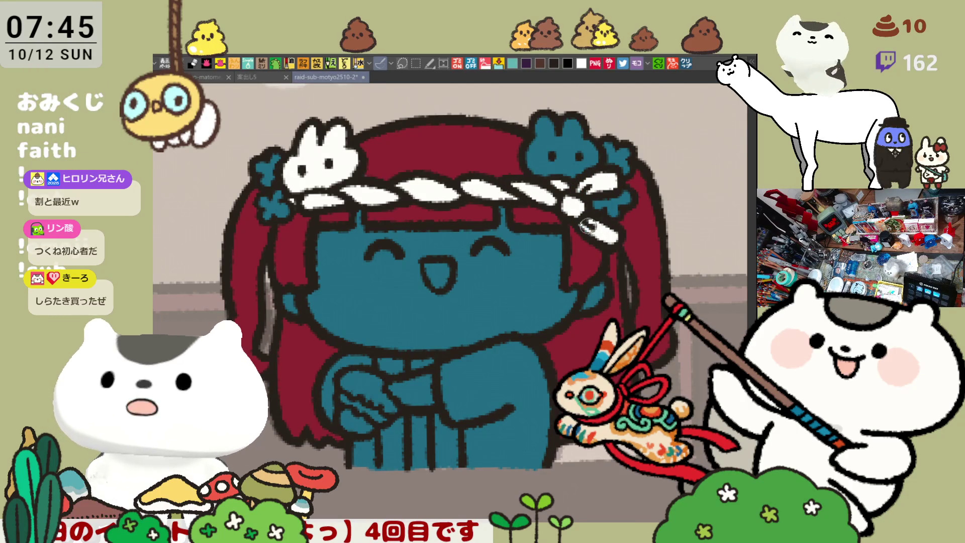
pyautogui.hotkey('ctrl', 's')
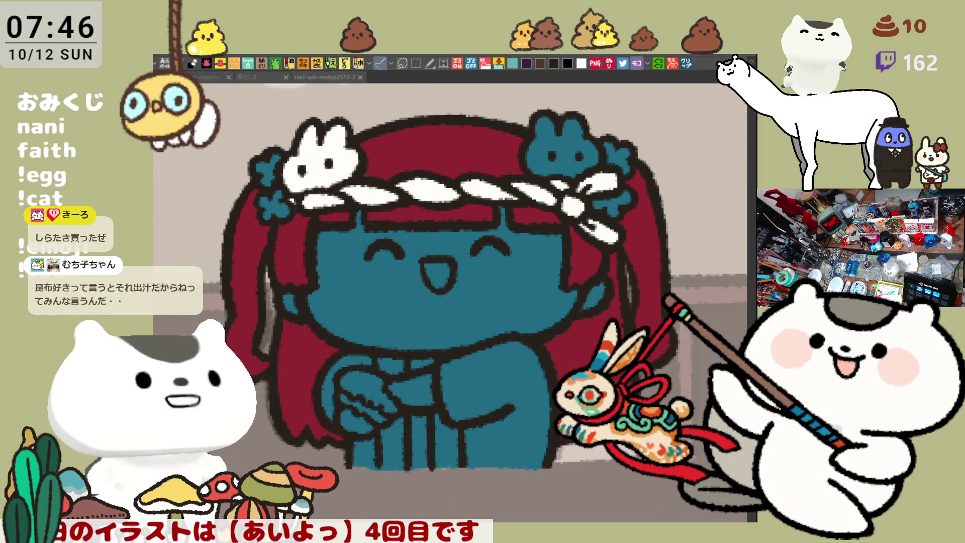
pyautogui.click(287, 210)
pyautogui.click(271, 201)
pyautogui.click(275, 205)
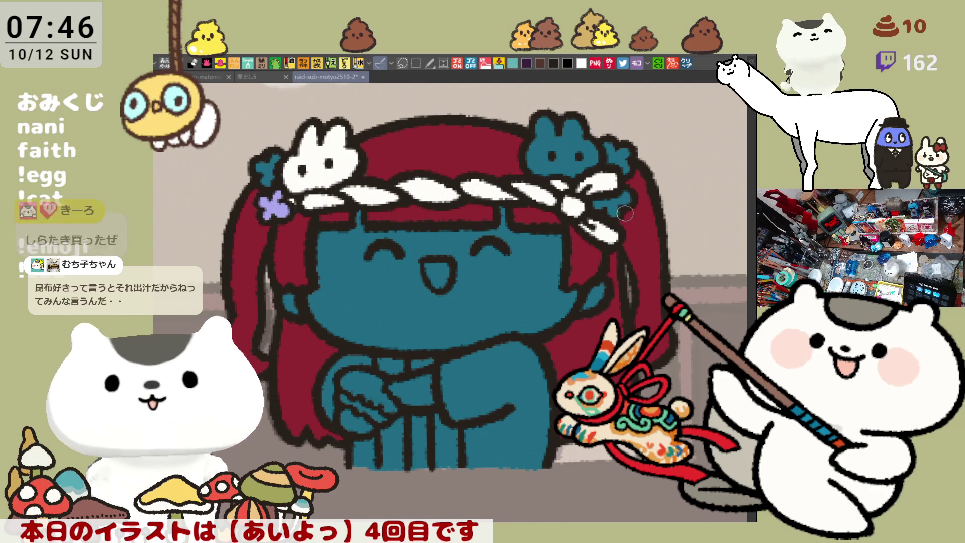
# Fill the flower at the headband's right end purple and the flowers beside the bunnies light blue
pyautogui.click(619, 201)
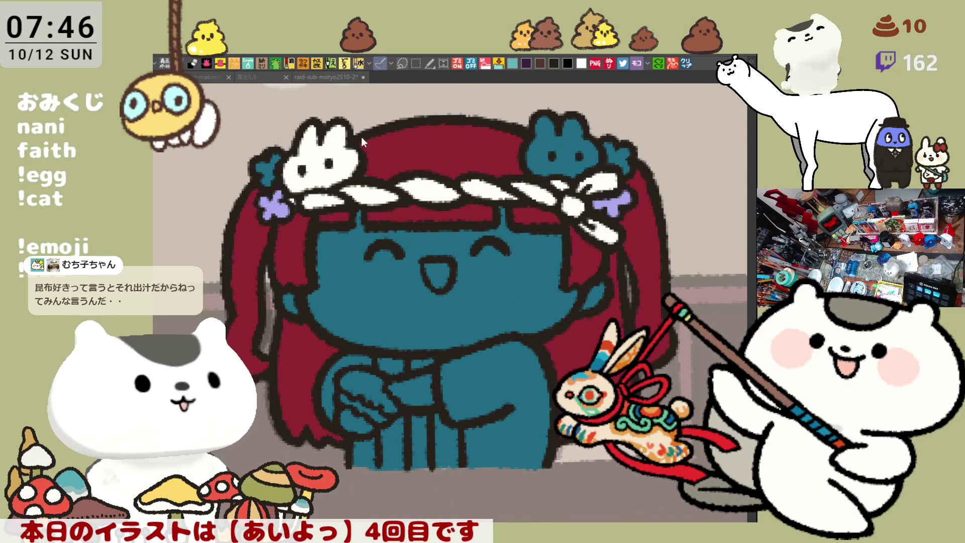
pyautogui.click(265, 162)
pyautogui.click(619, 155)
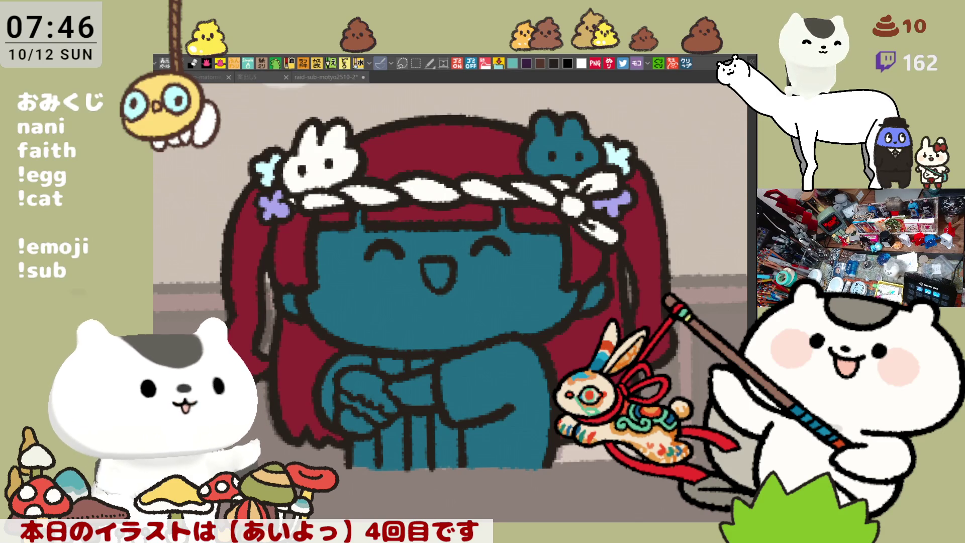
# Bucket-fill the girl's teal face with a pale pink skin tone
pyautogui.click(408, 305)
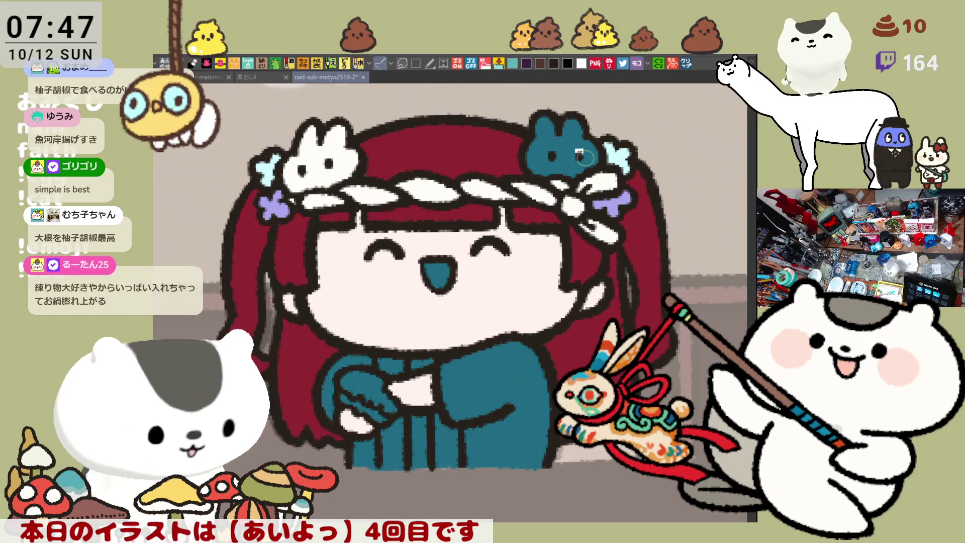
# Bucket-fill the right headband bunny white and save the illustration
pyautogui.click(568, 141)
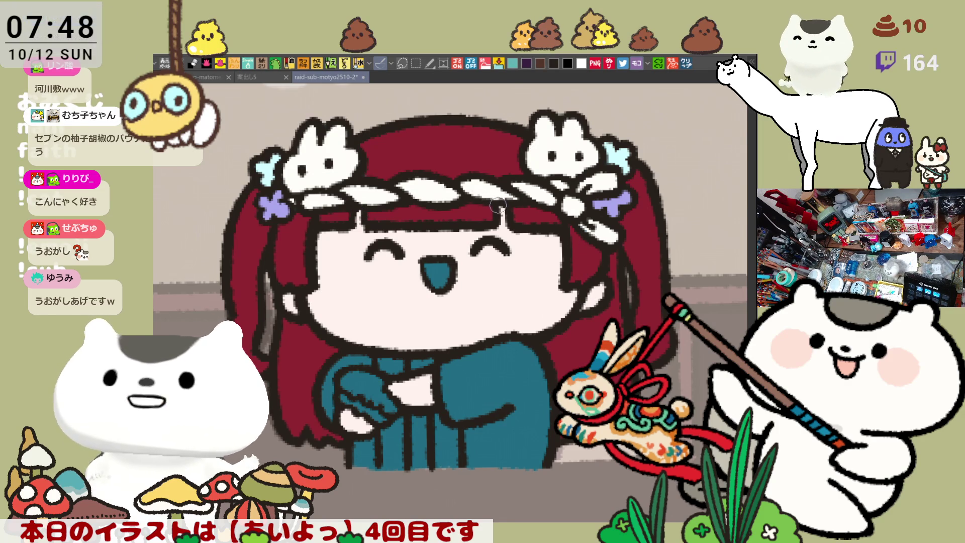
pyautogui.hotkey('ctrl', 's')
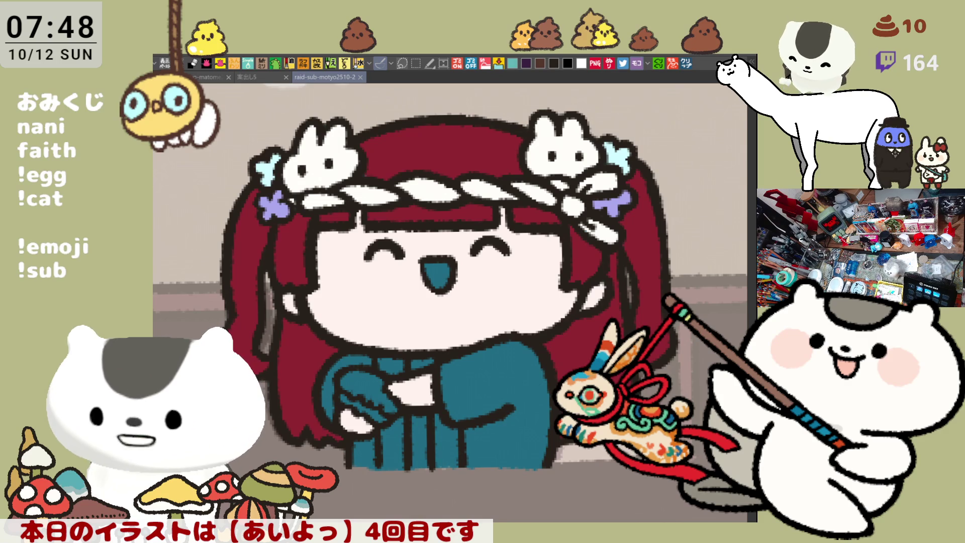
# Paste the copied fish cake photo as a new canvas and zoom out to show the bowl
pyautogui.click(685, 65)
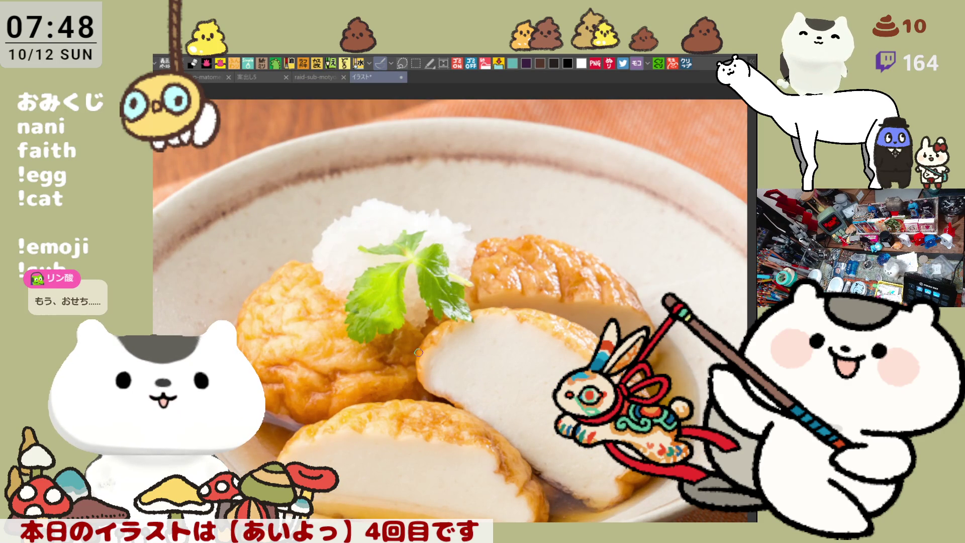
pyautogui.scroll(-2, 418, 351)
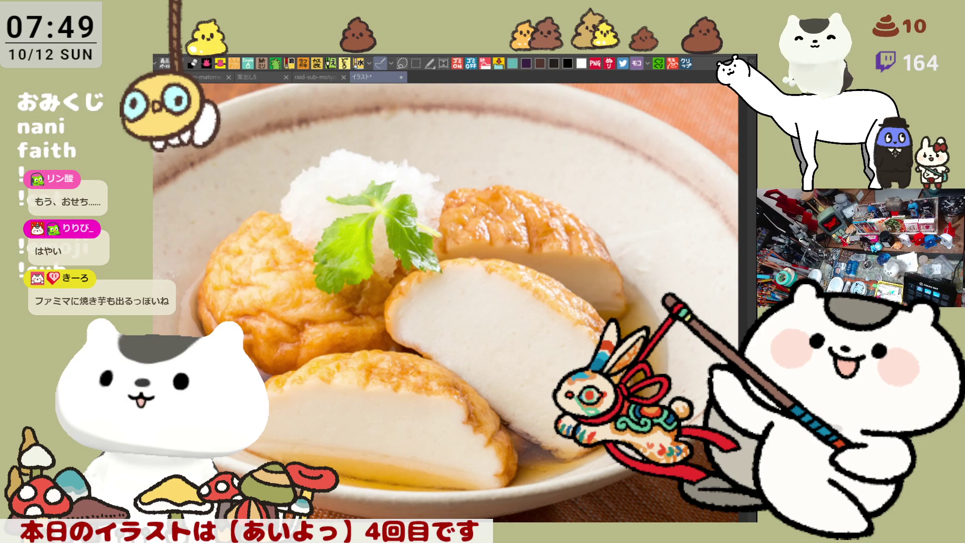
pyautogui.hotkey('ctrl', '-')
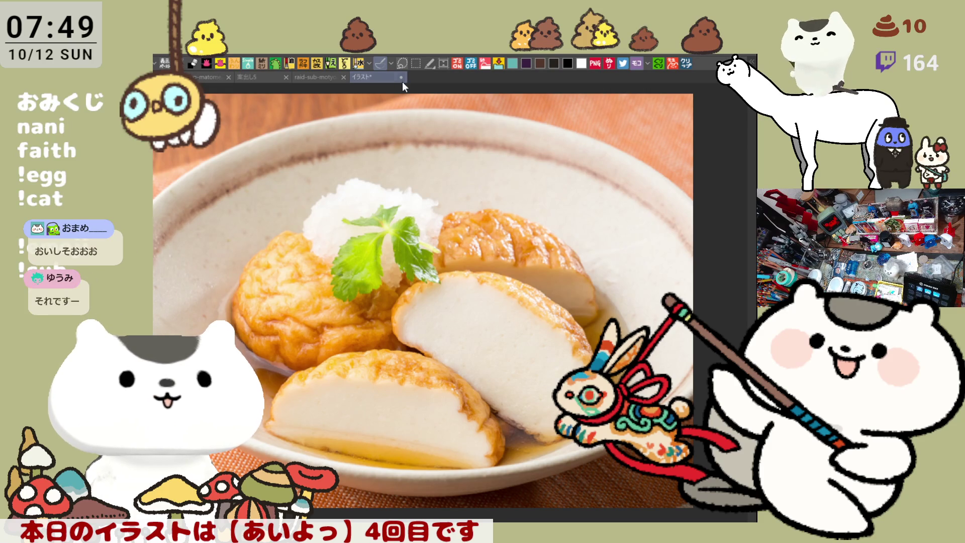
# Close the イラスト food photo tab to return to the raid-sub-motyo2510-2 illustration
pyautogui.hotkey('ctrl', 'w')
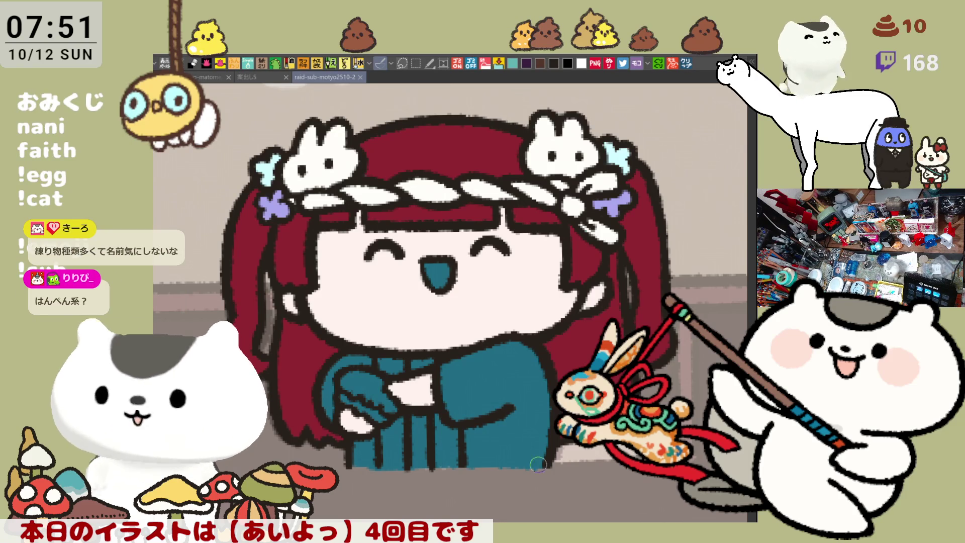
# Paint the inside of the girl's open mouth pink and save
pyautogui.click(297, 246)
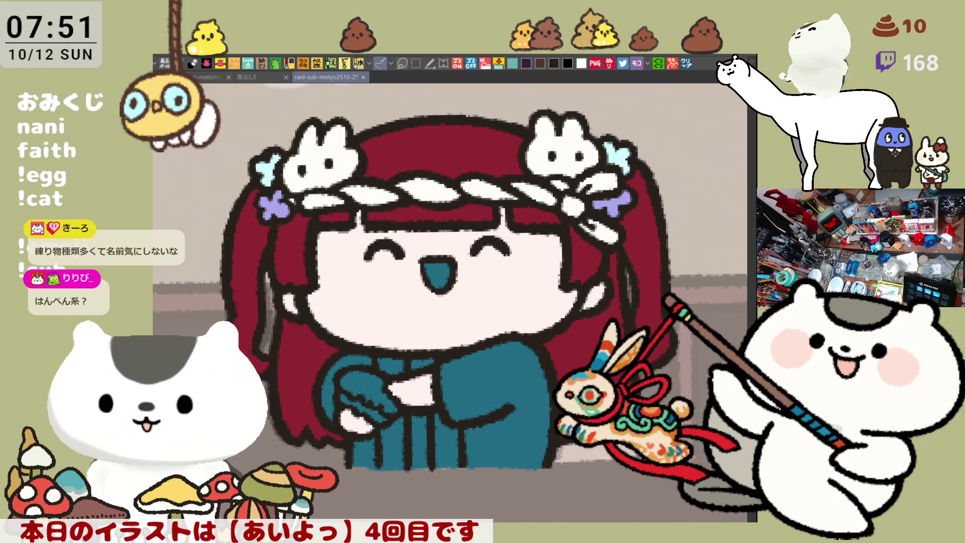
pyautogui.moveTo(428, 272); pyautogui.dragTo(445, 282)
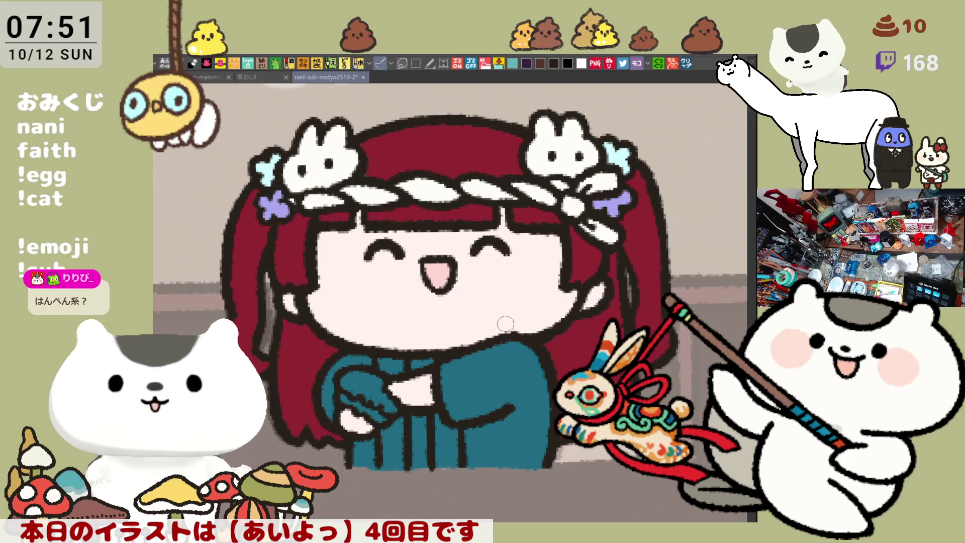
pyautogui.hotkey('ctrl', 's')
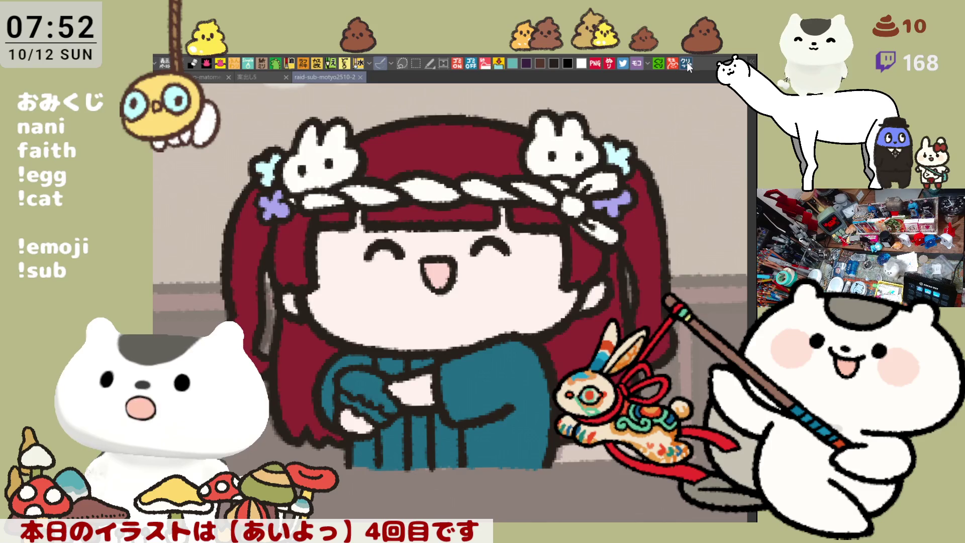
pyautogui.hotkey('ctrl', 'shift', 'v')
pyautogui.scroll(-3, 464, 406)
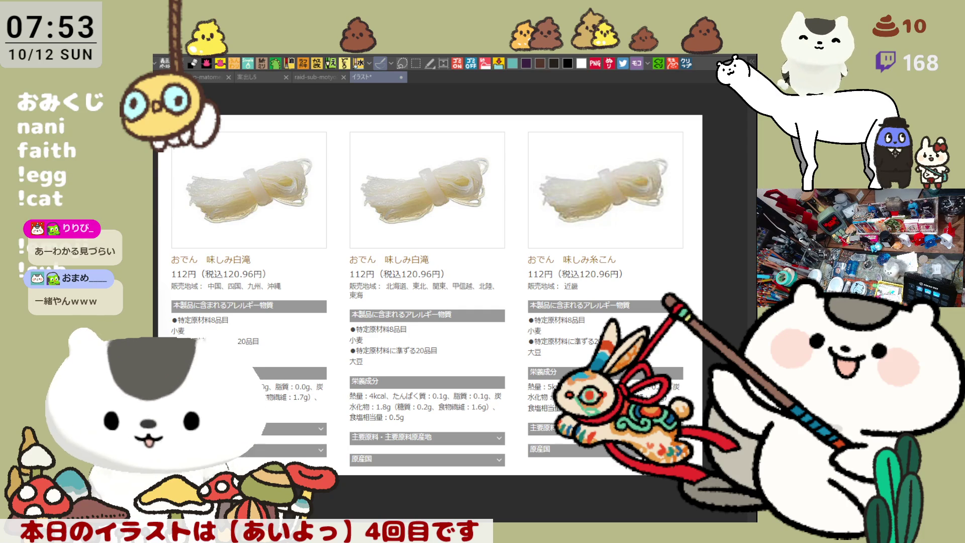
pyautogui.hotkey('ctrl', 'v')
pyautogui.scroll(2, 334, 190)
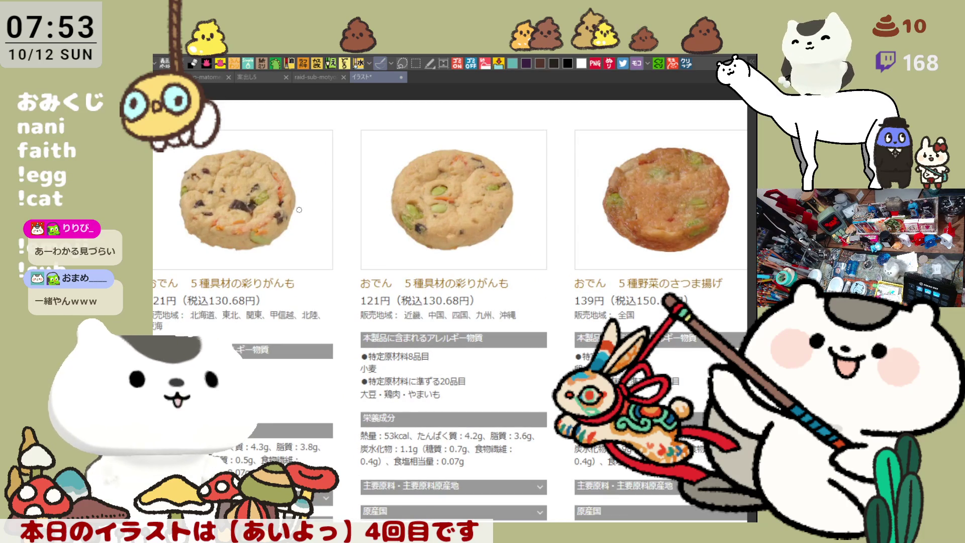
pyautogui.moveTo(485, 200); pyautogui.dragTo(416, 213)
pyautogui.scroll(3, 416, 213)
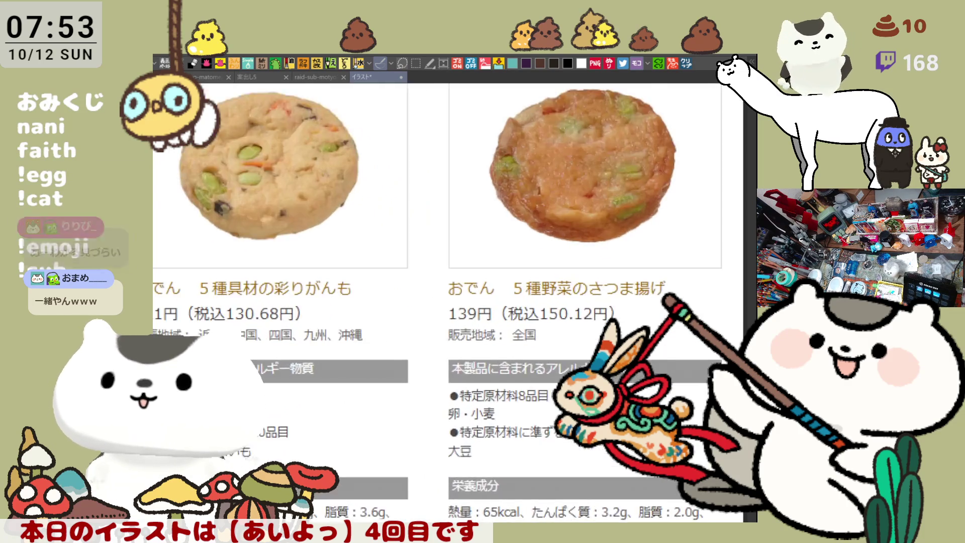
pyautogui.scroll(-3, 411, 312)
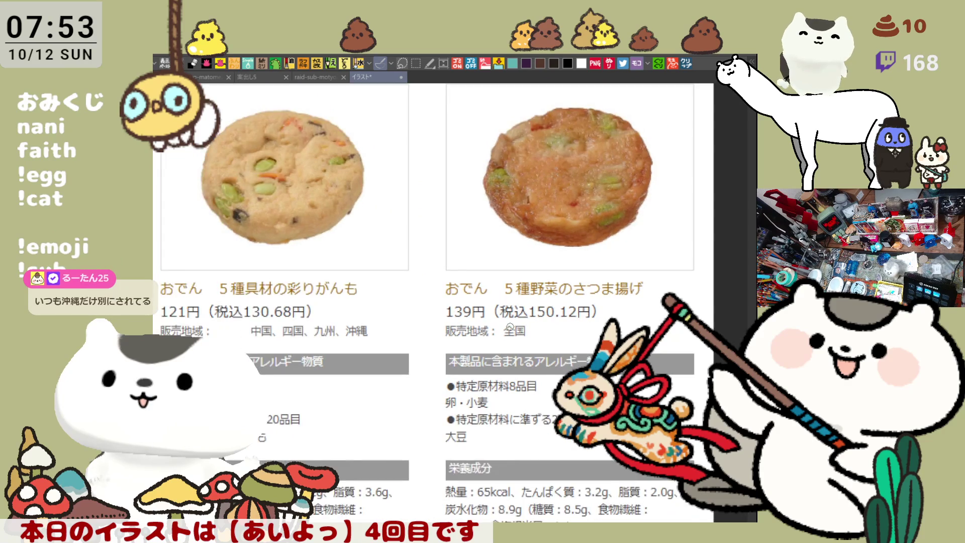
pyautogui.scroll(2, 410, 311)
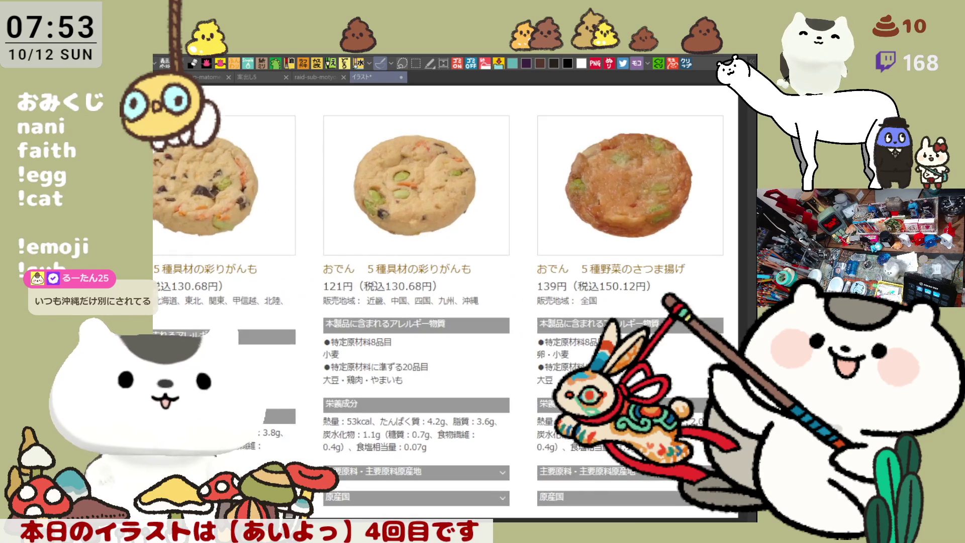
pyautogui.moveTo(328, 261); pyautogui.dragTo(391, 236)
pyautogui.scroll(1, 284, 222)
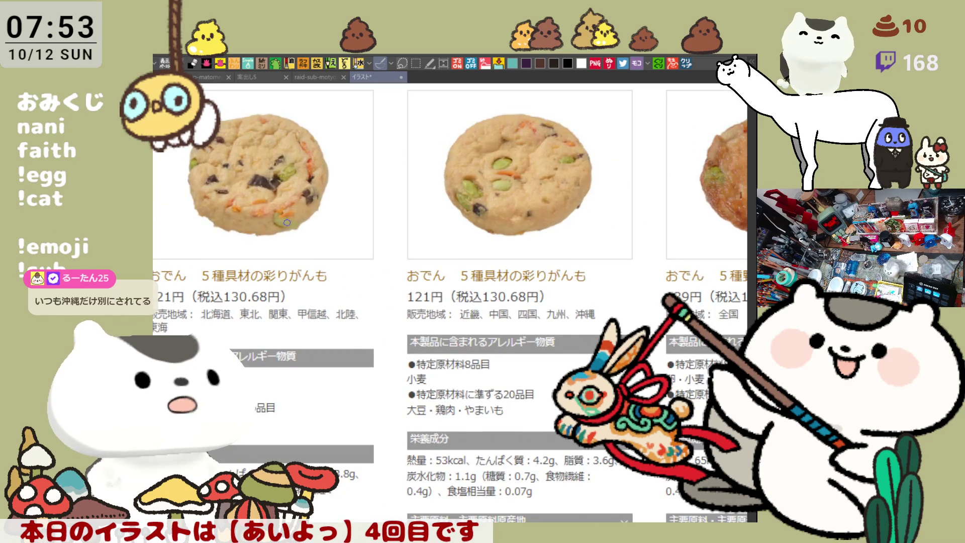
pyautogui.scroll(1, 288, 222)
pyautogui.moveTo(460, 287); pyautogui.dragTo(516, 256)
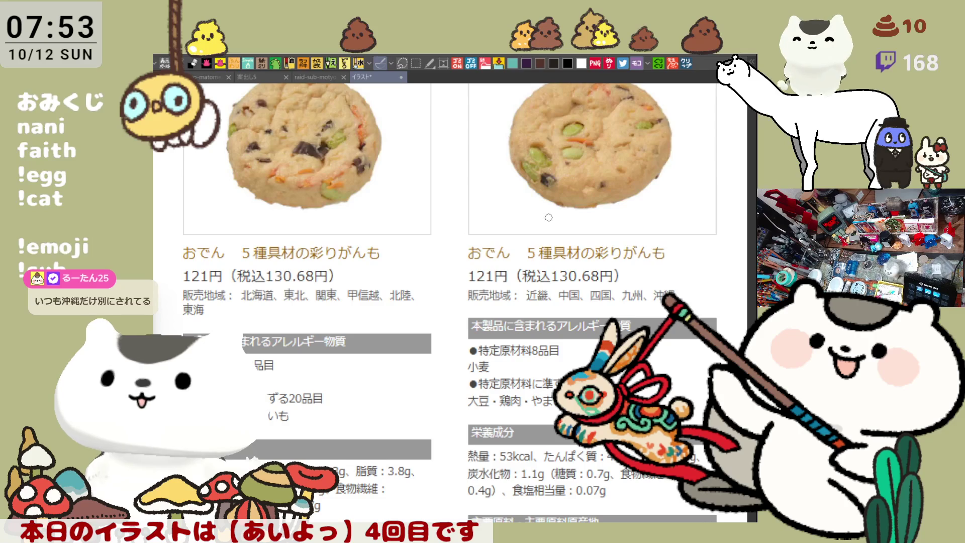
pyautogui.moveTo(548, 217); pyautogui.dragTo(545, 291)
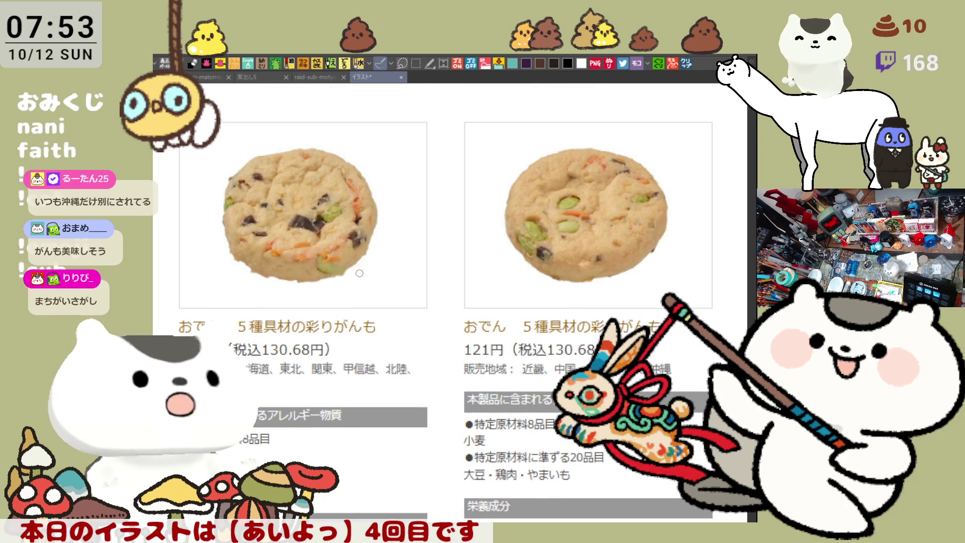
pyautogui.scroll(-3, 439, 320)
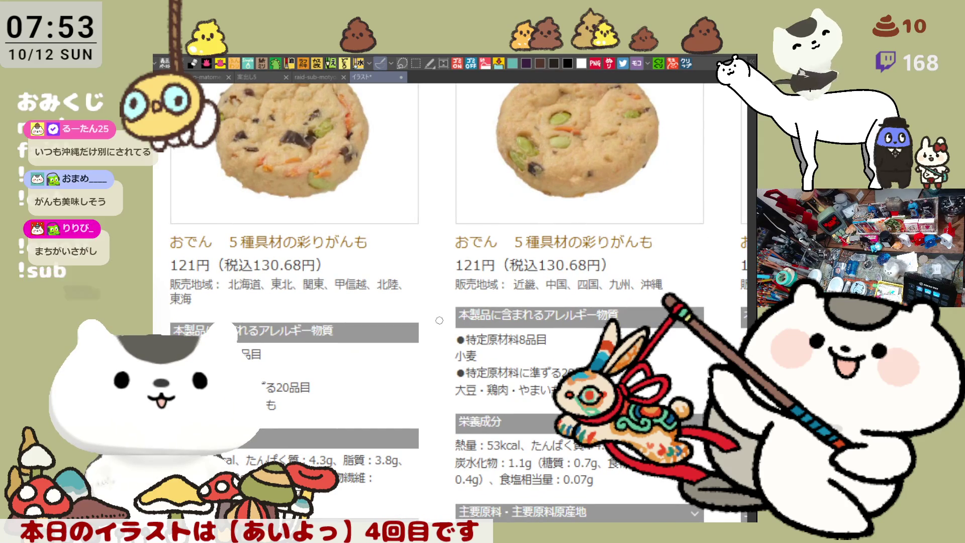
pyautogui.scroll(-1, 439, 320)
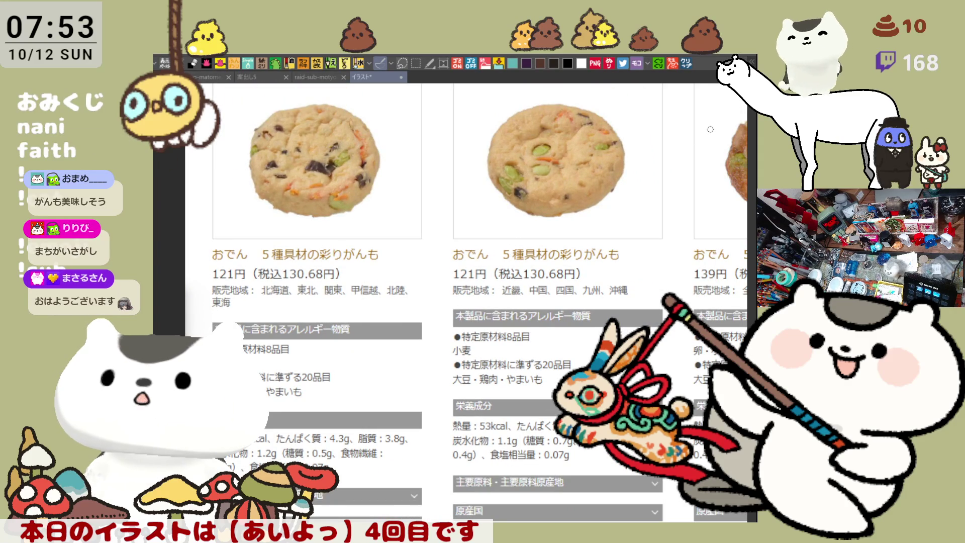
pyautogui.scroll(1, 560, 141)
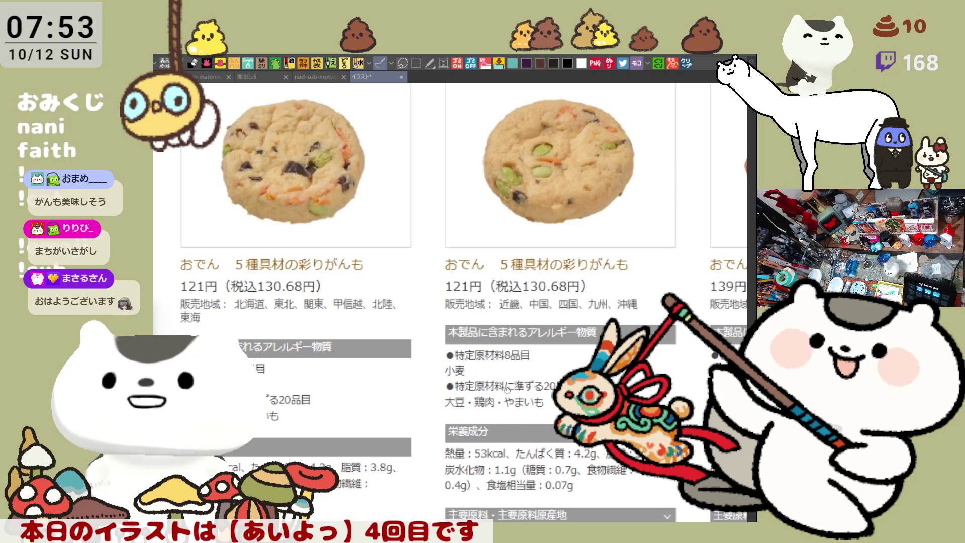
pyautogui.scroll(-1, 428, 380)
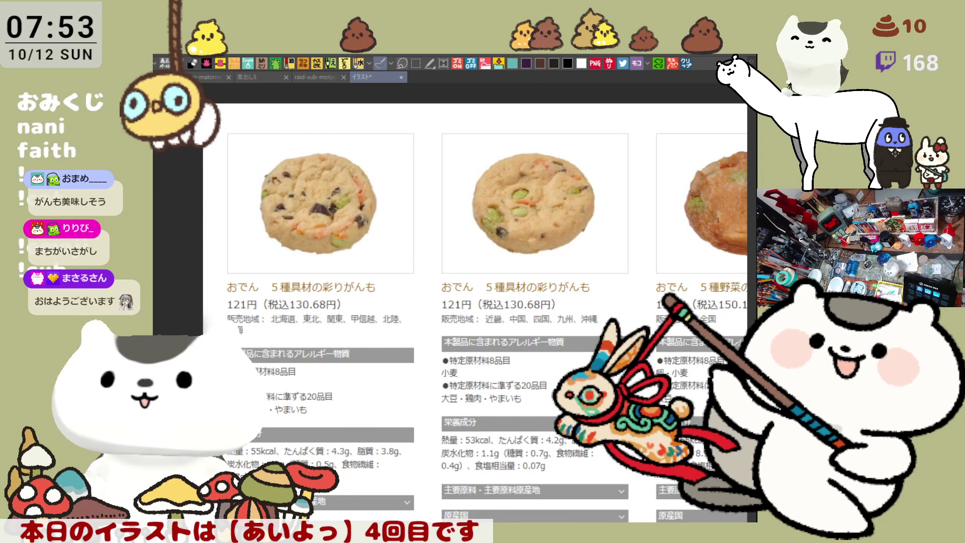
pyautogui.moveTo(452, 302); pyautogui.dragTo(281, 310)
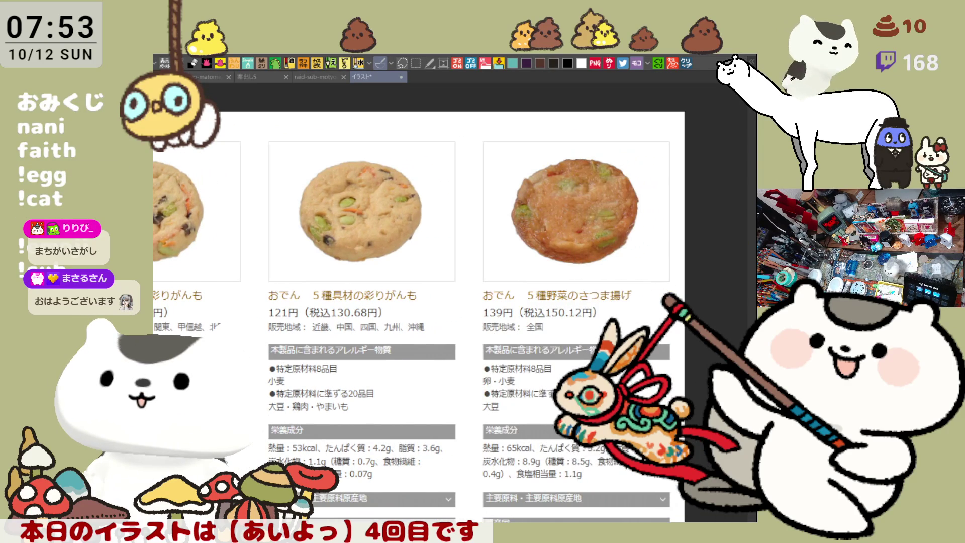
pyautogui.moveTo(528, 251); pyautogui.dragTo(598, 255)
pyautogui.scroll(-1, 598, 256)
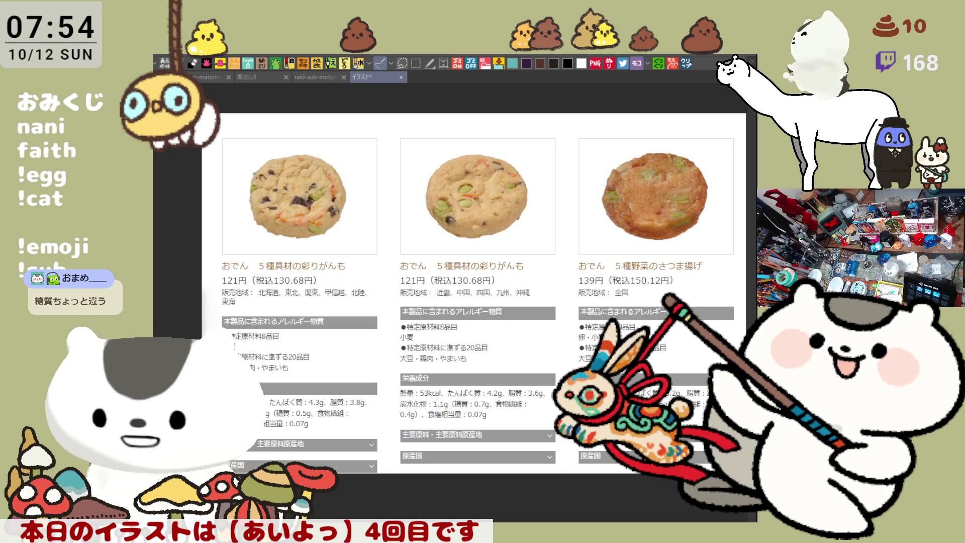
pyautogui.scroll(4, 451, 426)
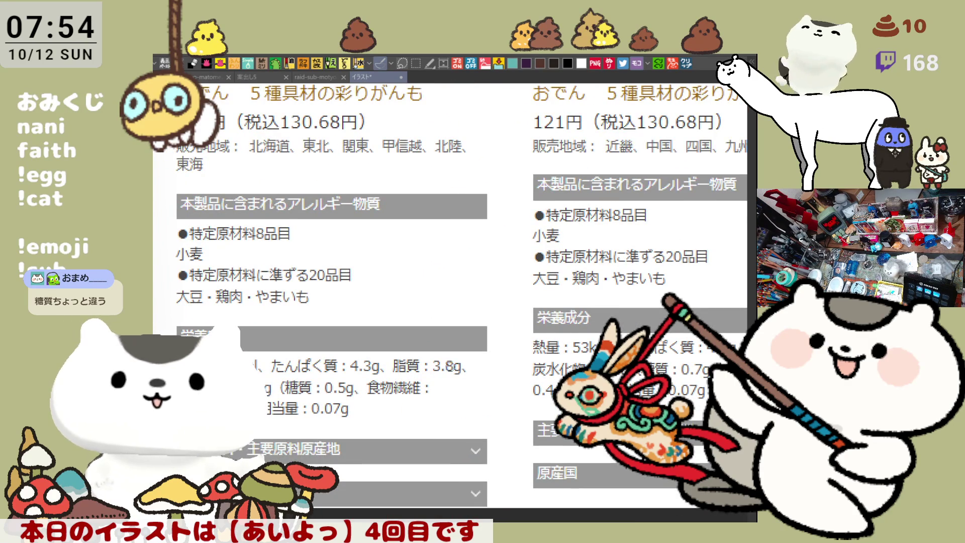
pyautogui.scroll(1, 441, 371)
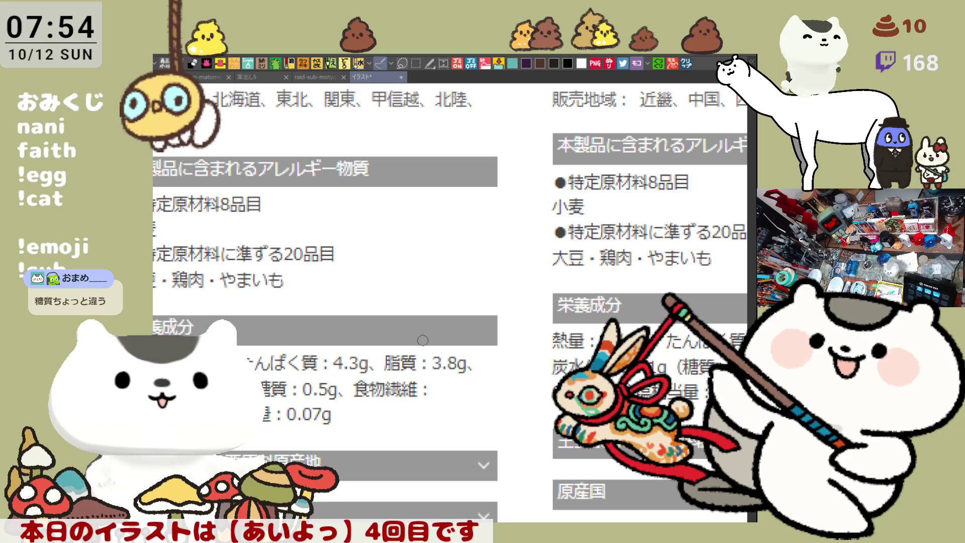
pyautogui.scroll(-3, 449, 302)
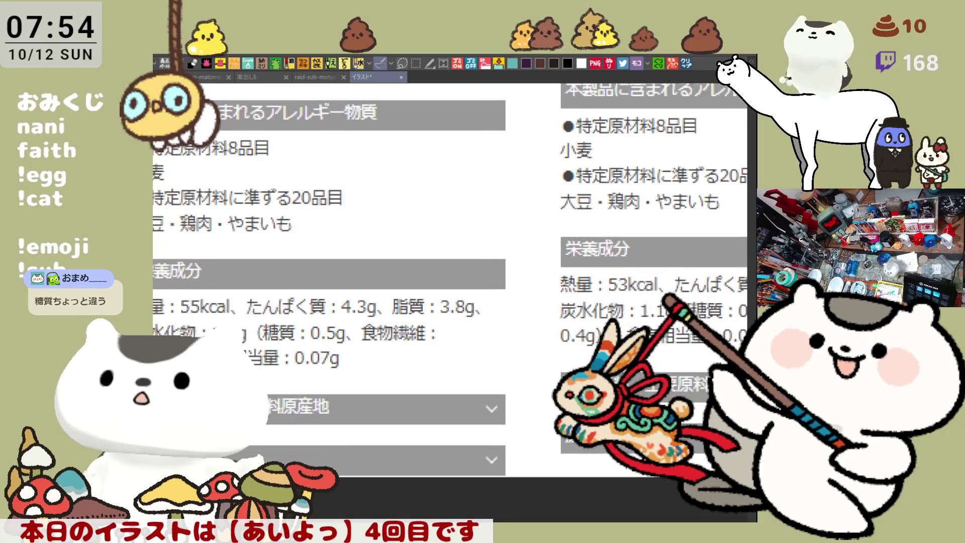
pyautogui.moveTo(442, 319); pyautogui.dragTo(523, 345)
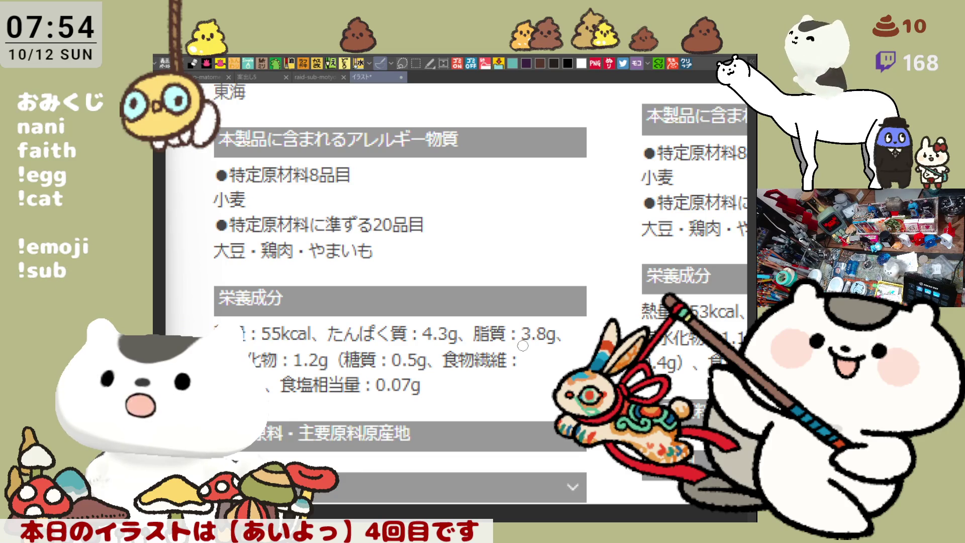
pyautogui.scroll(-1, 522, 345)
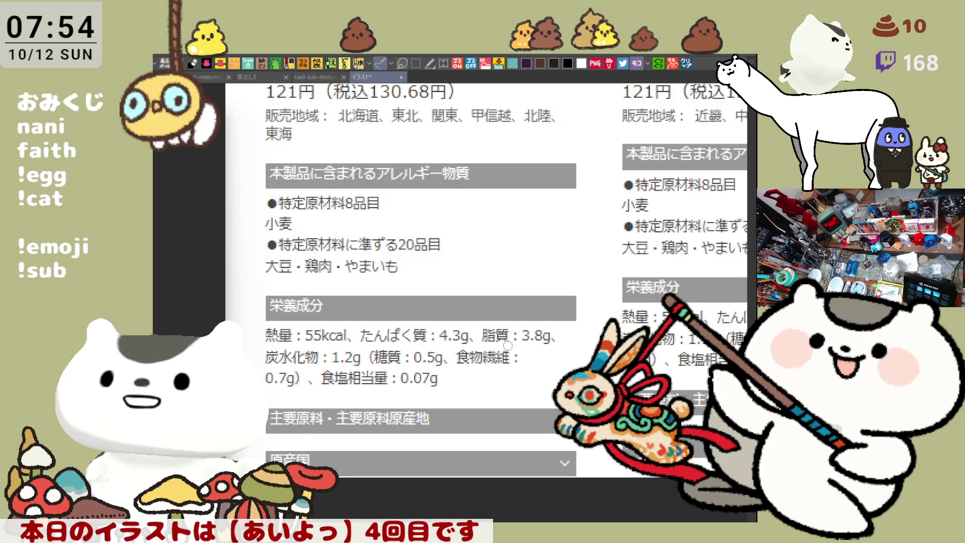
pyautogui.scroll(5, 408, 351)
pyautogui.scroll(-3, 264, 332)
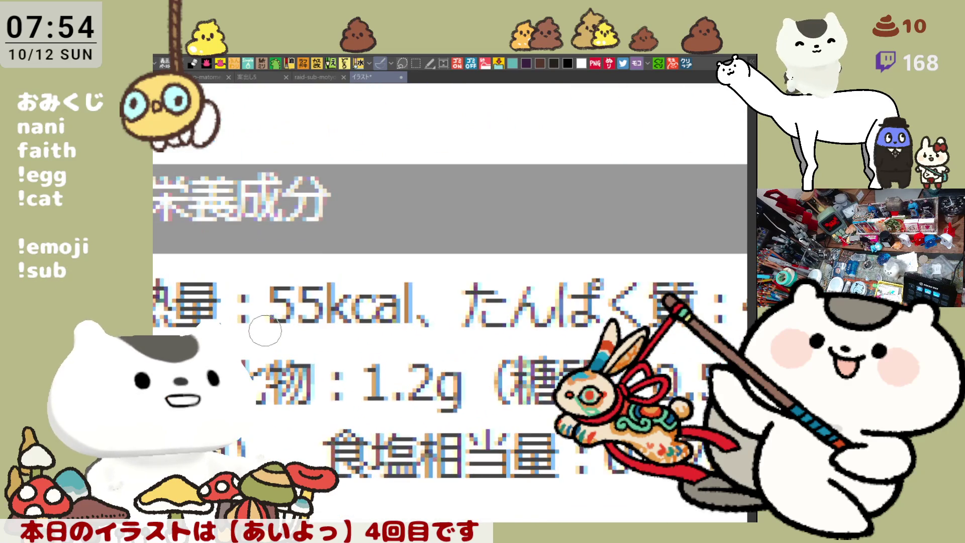
pyautogui.scroll(3, 387, 290)
pyautogui.hscroll(5, 402, 290)
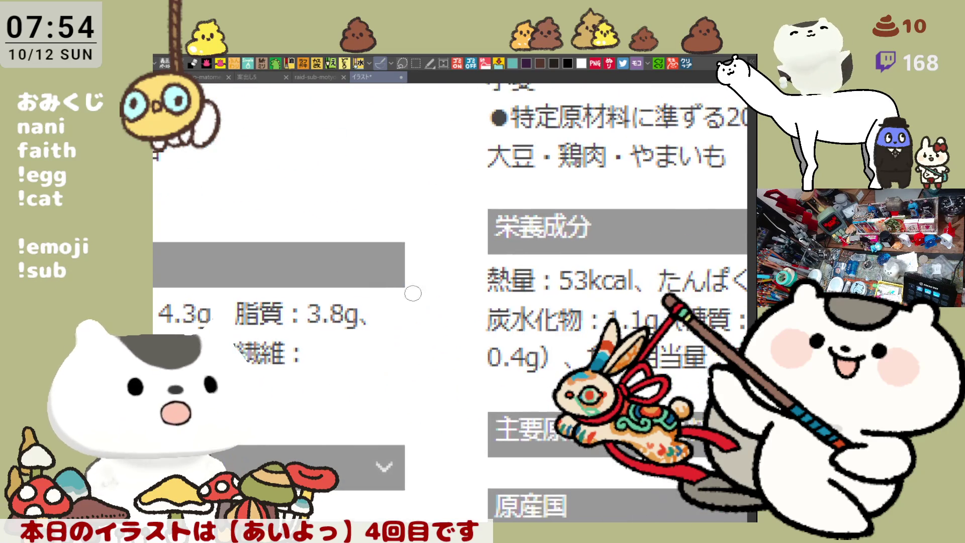
pyautogui.scroll(-3, 421, 293)
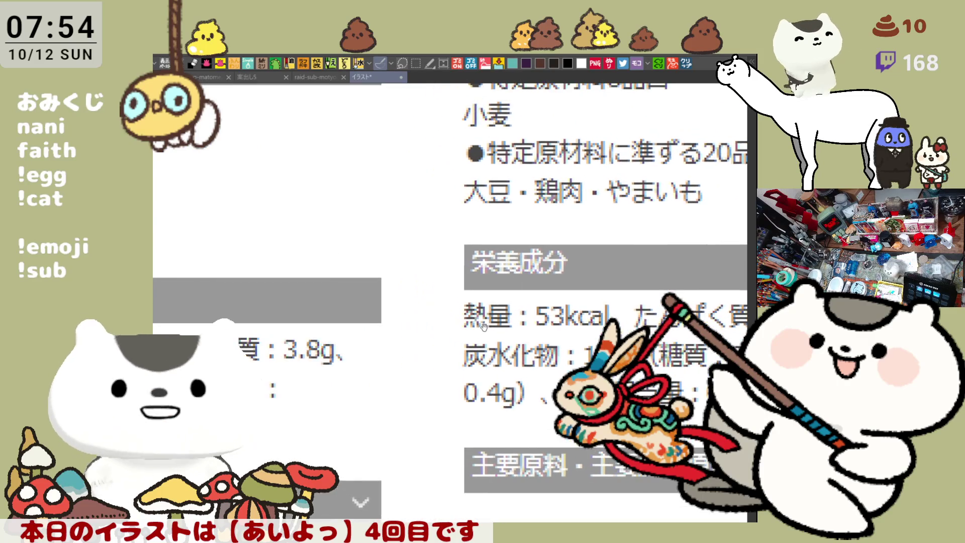
pyautogui.scroll(-1, 480, 327)
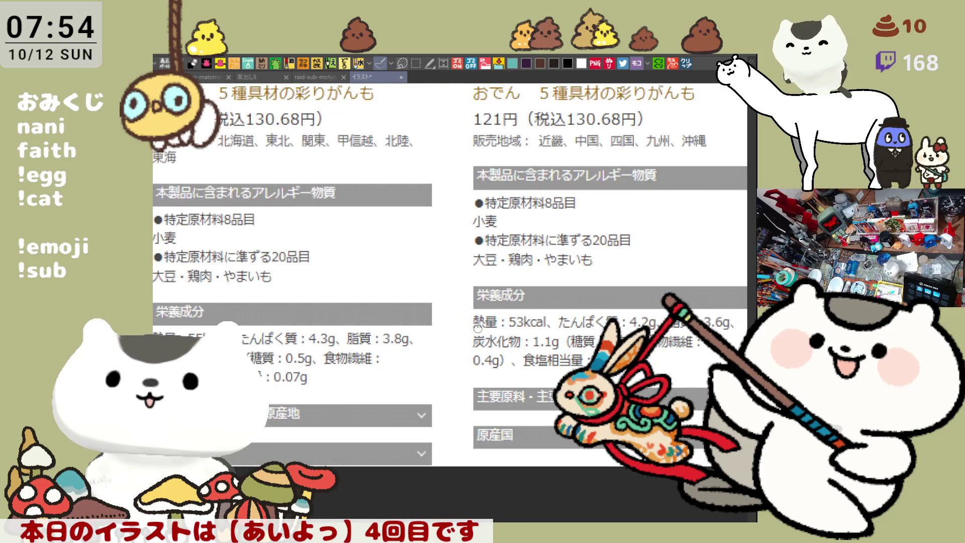
pyautogui.scroll(-2, 458, 305)
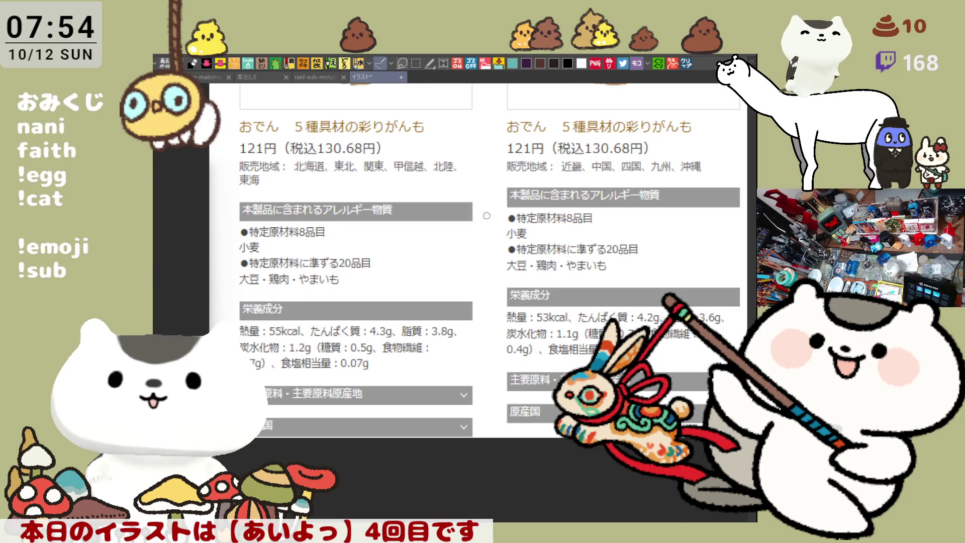
pyautogui.scroll(-1, 487, 216)
pyautogui.scroll(-1, 487, 253)
pyautogui.scroll(2, 487, 251)
pyautogui.hscroll(2, 487, 251)
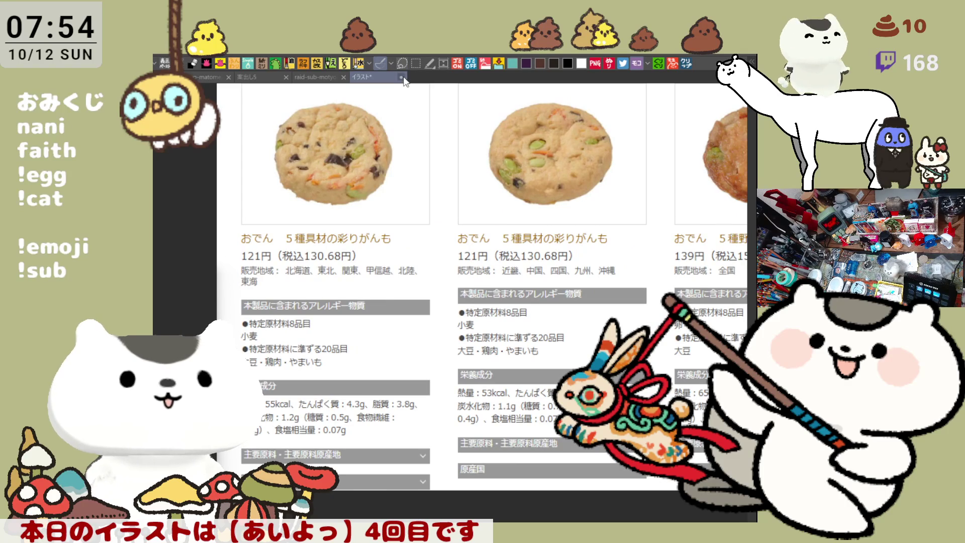
# Close the ganmo reference page tab and brush dark strokes into the front of the teal robe
pyautogui.hotkey('ctrl', 'w')
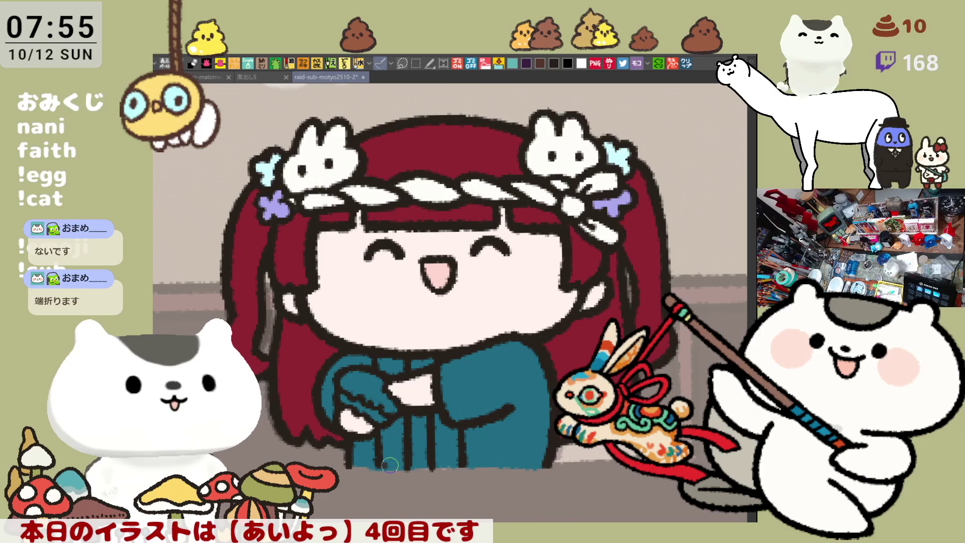
pyautogui.moveTo(434, 463)
pyautogui.mouseDown()
pyautogui.moveTo(461, 457)
pyautogui.moveTo(427, 417)
pyautogui.moveTo(392, 422)
pyautogui.moveTo(400, 419)
pyautogui.mouseUp()
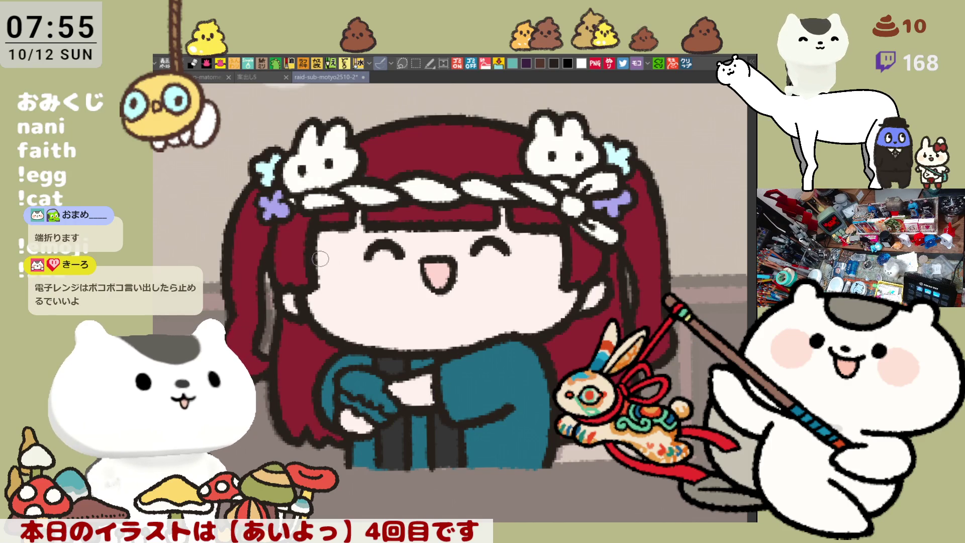
# Paint round pink blush on the left and right cheeks
pyautogui.moveTo(322, 246)
pyautogui.mouseDown()
pyautogui.moveTo(342, 304)
pyautogui.moveTo(325, 259)
pyautogui.moveTo(344, 258)
pyautogui.mouseUp()
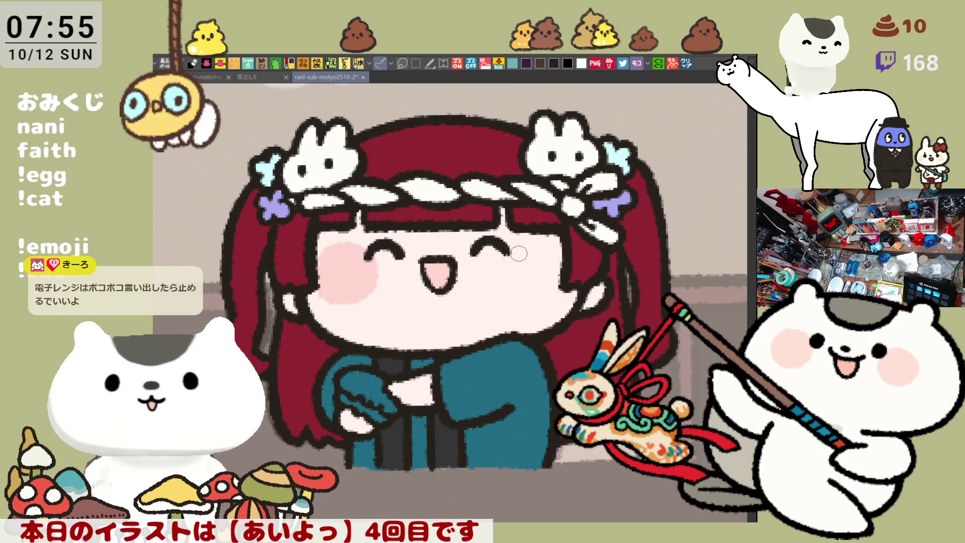
pyautogui.moveTo(518, 252)
pyautogui.mouseDown()
pyautogui.moveTo(508, 297)
pyautogui.moveTo(531, 248)
pyautogui.moveTo(553, 251)
pyautogui.moveTo(558, 287)
pyautogui.moveTo(523, 251)
pyautogui.moveTo(544, 297)
pyautogui.moveTo(538, 245)
pyautogui.moveTo(560, 254)
pyautogui.moveTo(518, 247)
pyautogui.moveTo(557, 270)
pyautogui.moveTo(540, 254)
pyautogui.moveTo(509, 249)
pyautogui.moveTo(558, 261)
pyautogui.moveTo(553, 271)
pyautogui.moveTo(528, 251)
pyautogui.moveTo(557, 255)
pyautogui.mouseUp()
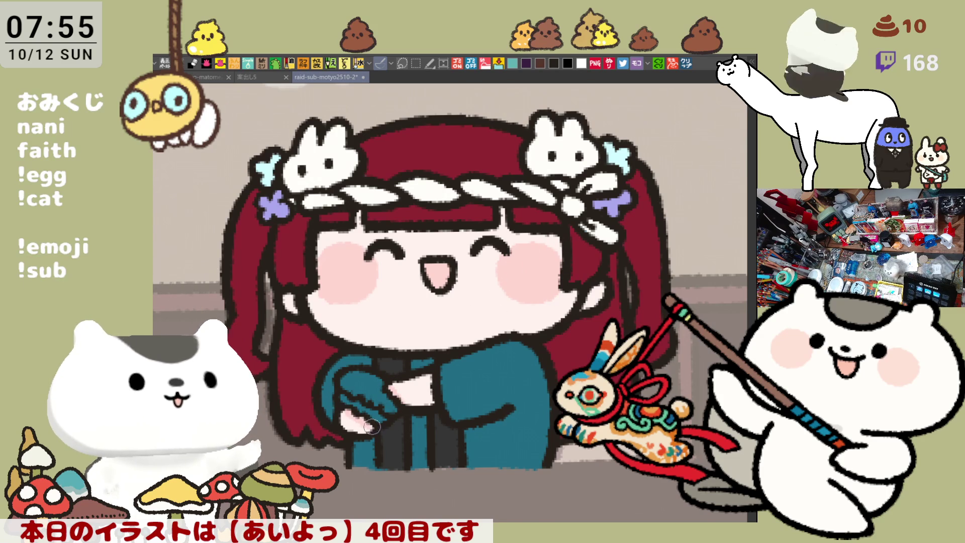
pyautogui.hotkey('ctrl', 's')
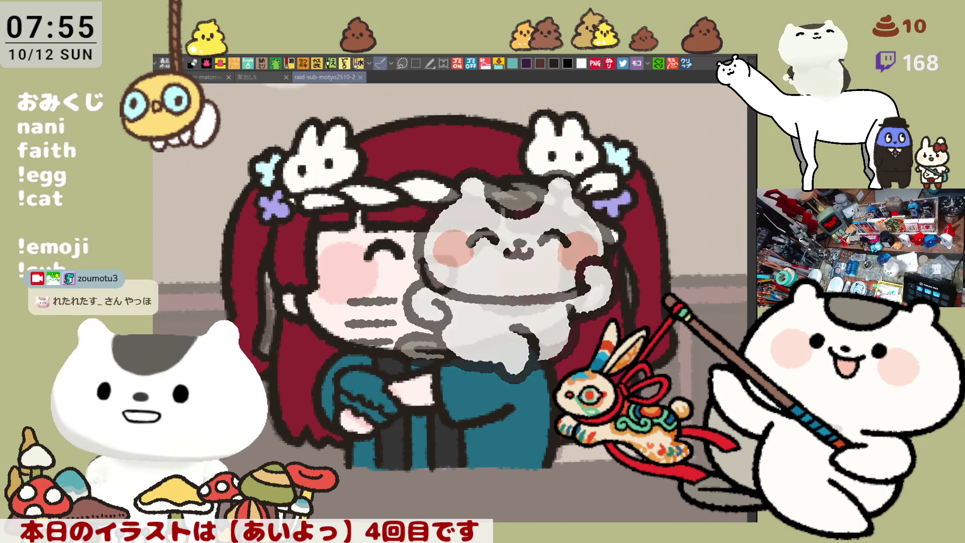